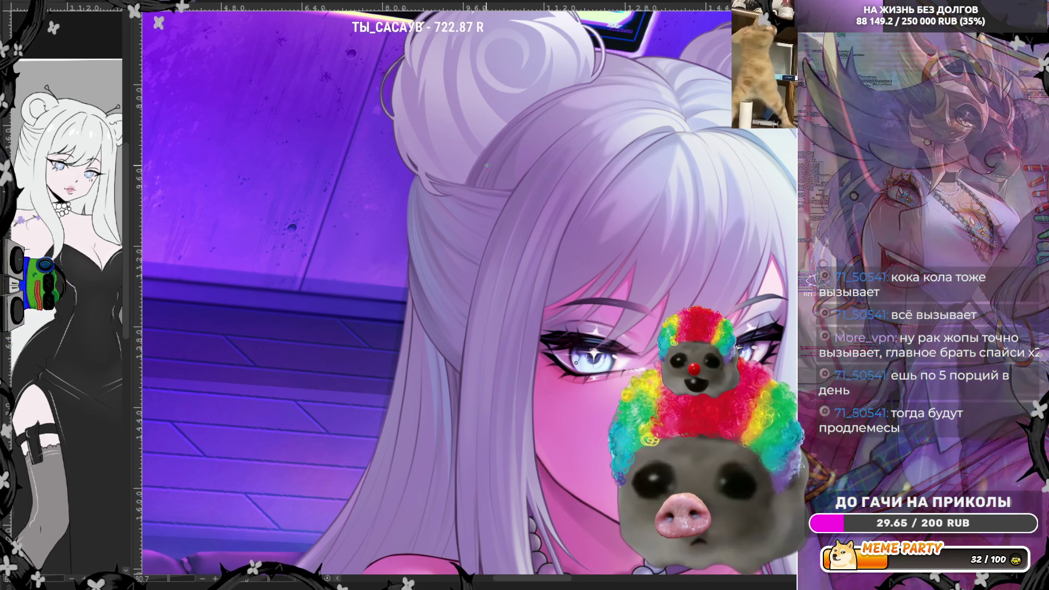
Mirror the view and tilt it steeply to inspect the girl's face and hair, then unflip it.
key("m")
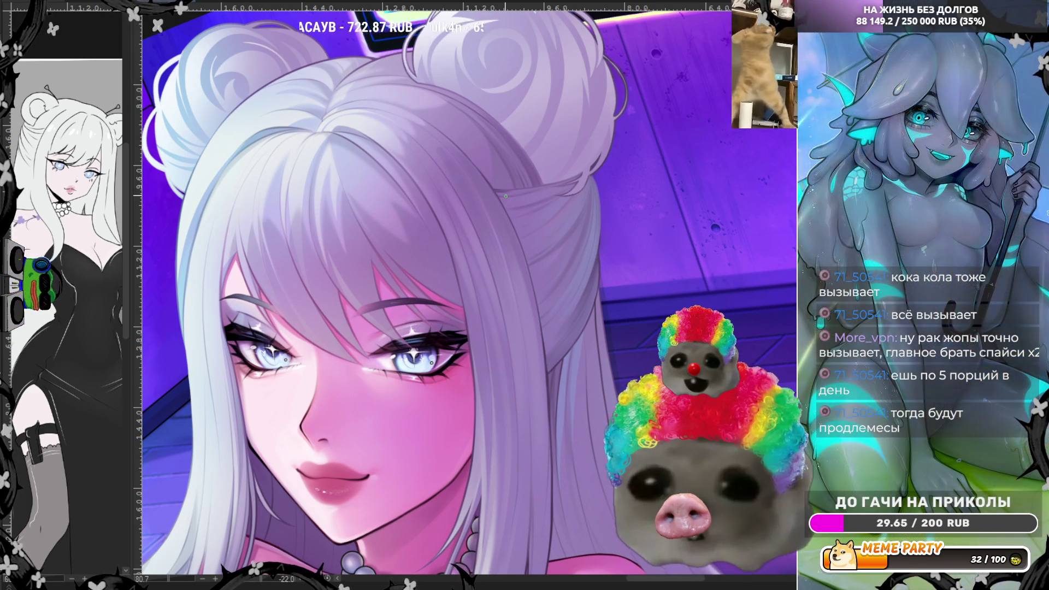
left_click_drag(505, 196, 598, 263)
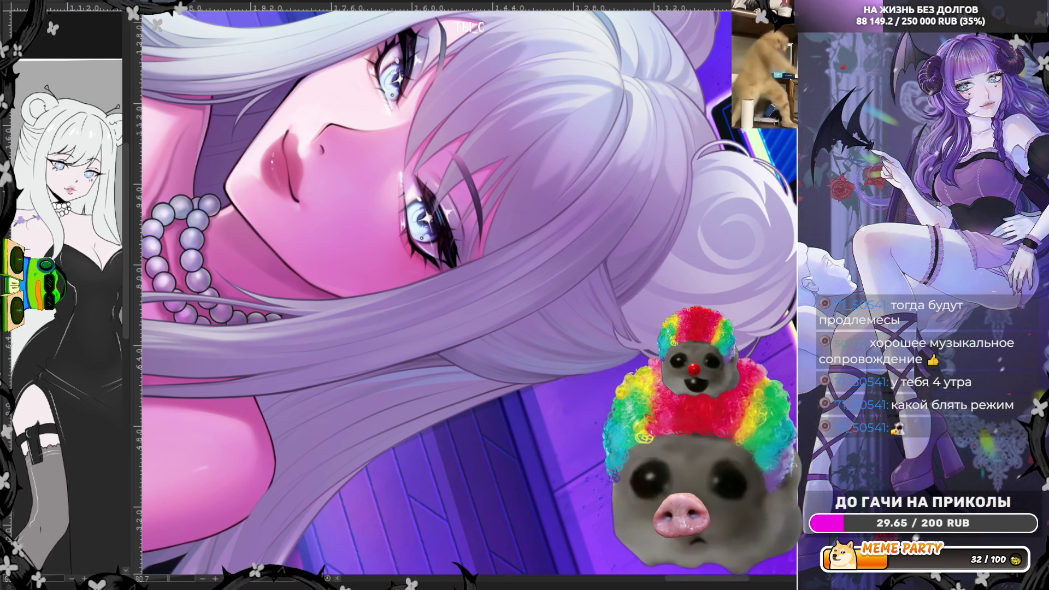
key("m")
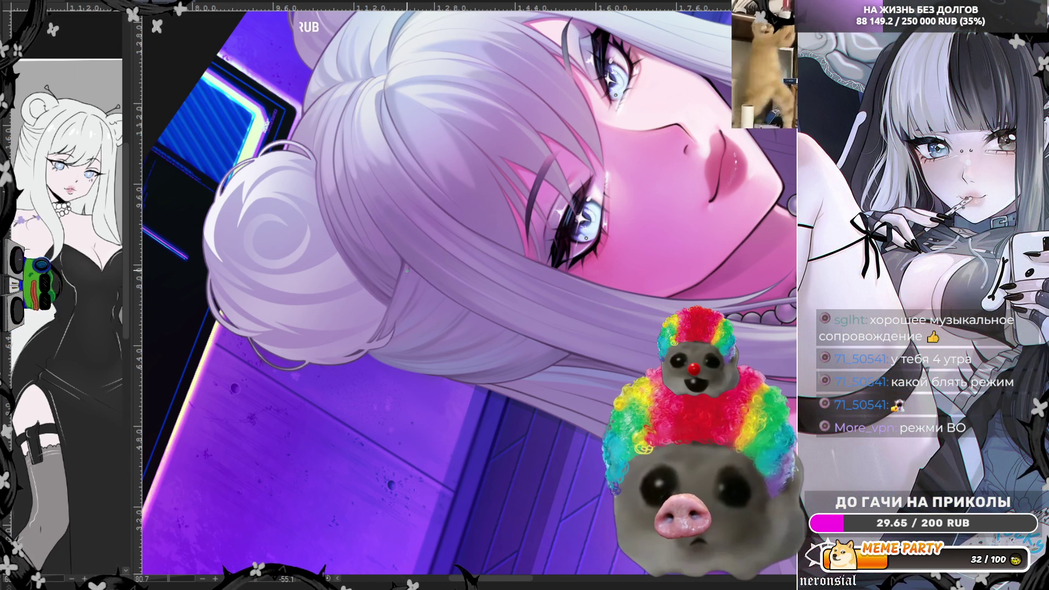
Sample the pale lilac hair colour from the bun with the Eyedropper.
left_click(383, 288, "ctrl")
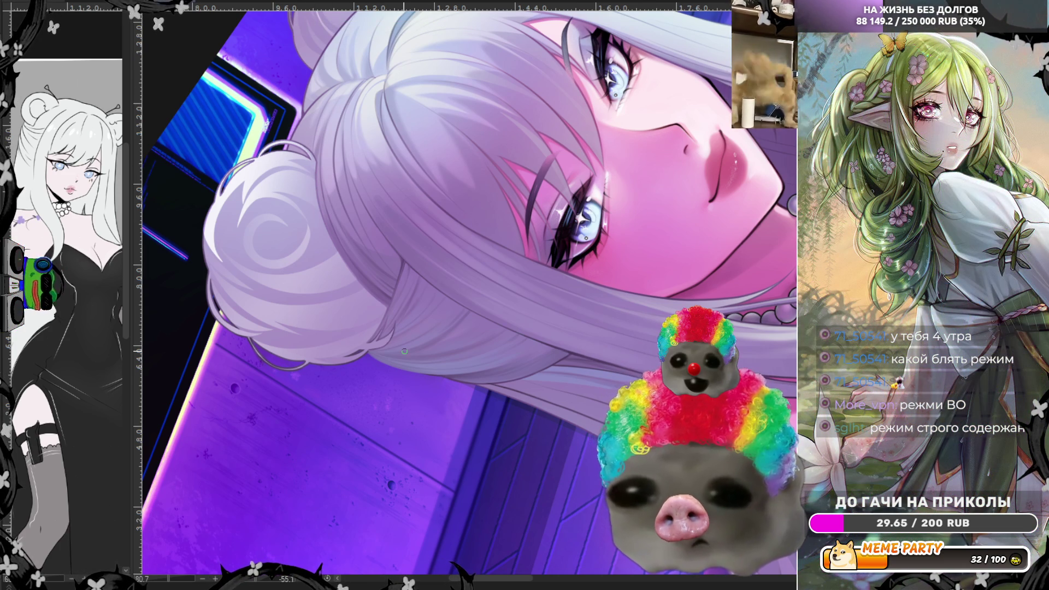
scroll(404, 350, "down", 3)
Zoom the view in on the girl's face, double buns and pearl necklace.
scroll(437, 253, "up", 3)
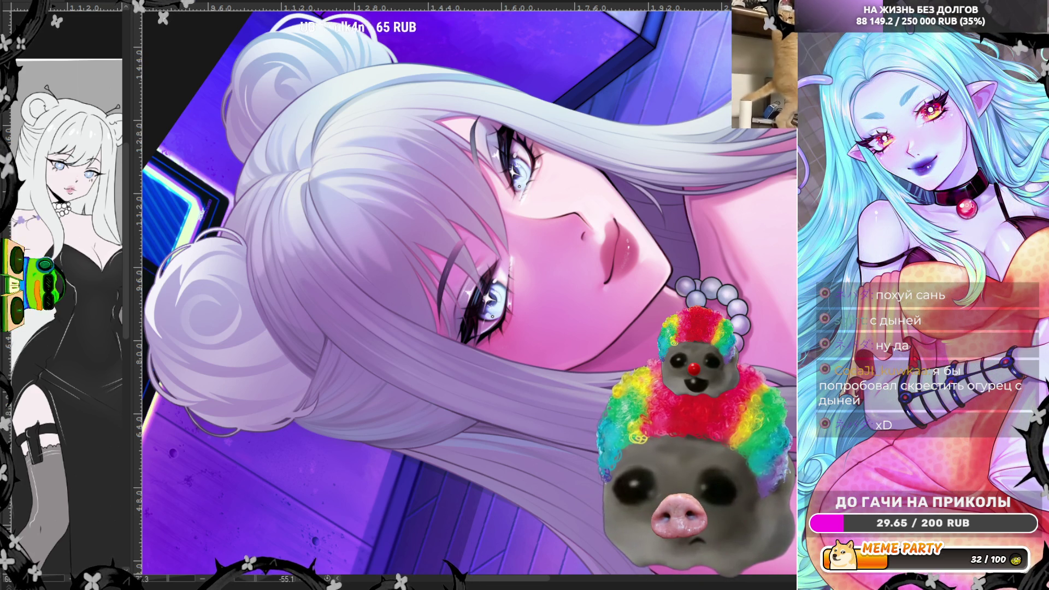
scroll(303, 314, "up", 2)
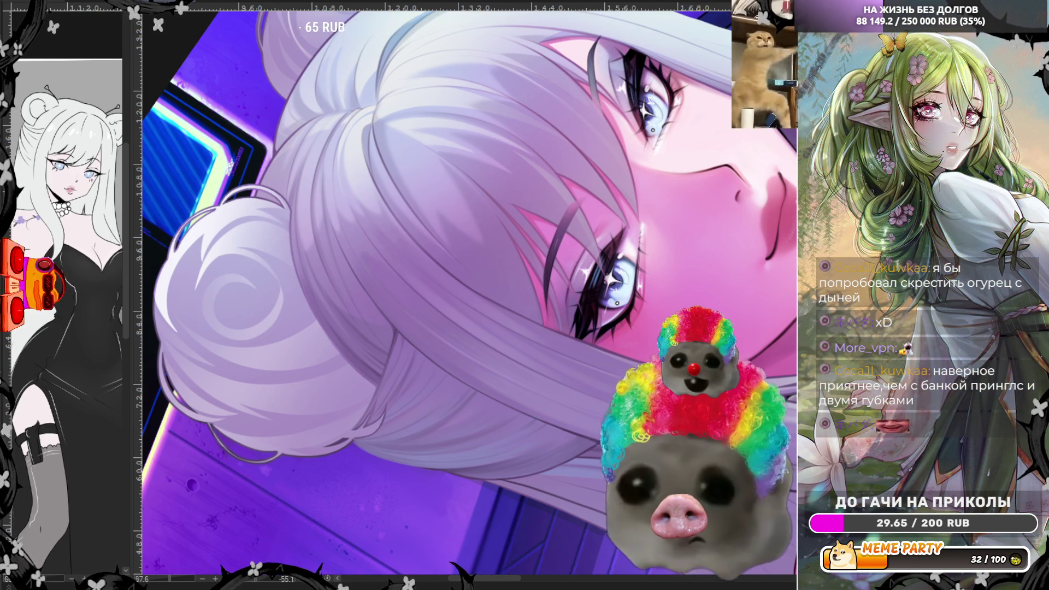
Reposition the view around the hair bun and mirror the canvas to check for errors.
left_click_drag(293, 243, 299, 242)
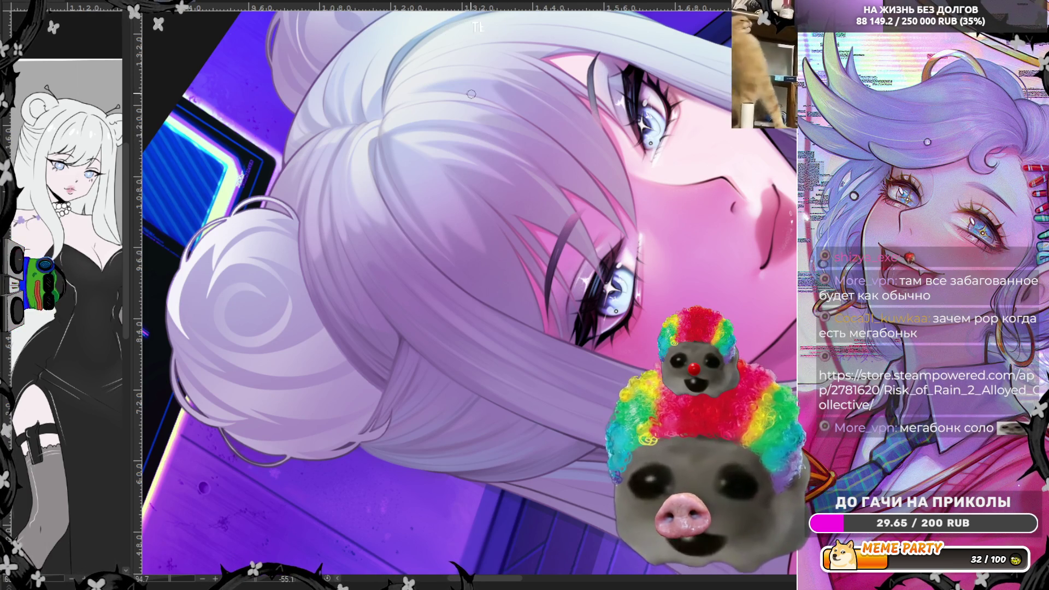
key("h")
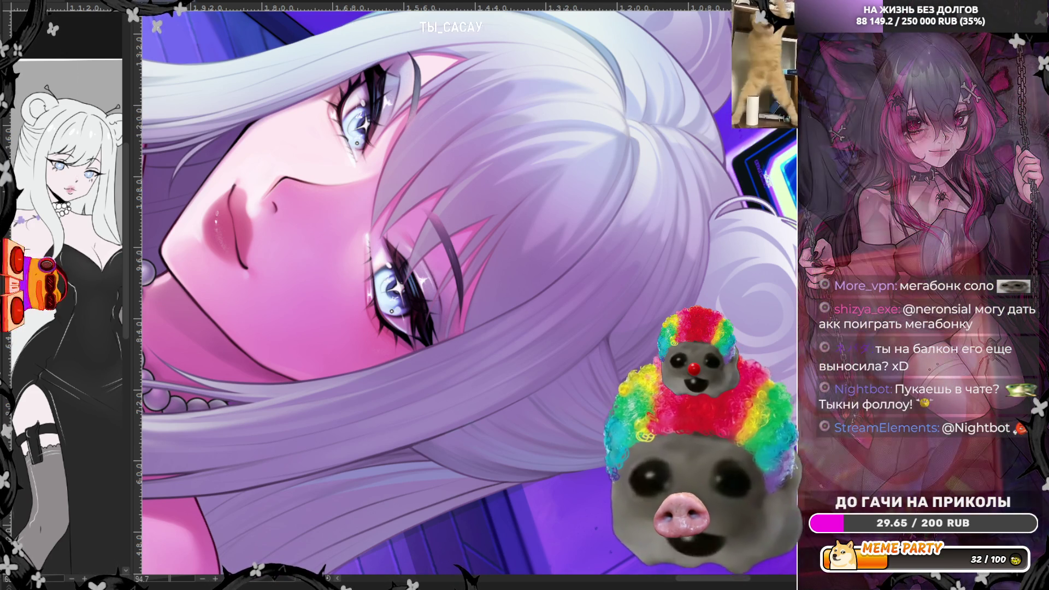
Unflip the canvas and zoom out to bring the pearl necklace into view.
key("m")
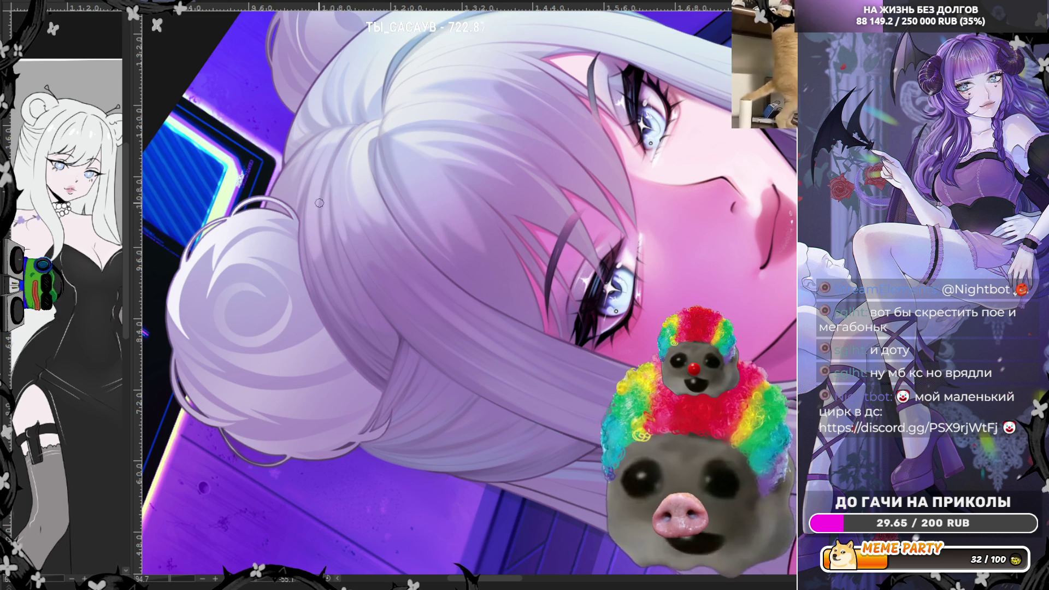
scroll(276, 191, "down", 2)
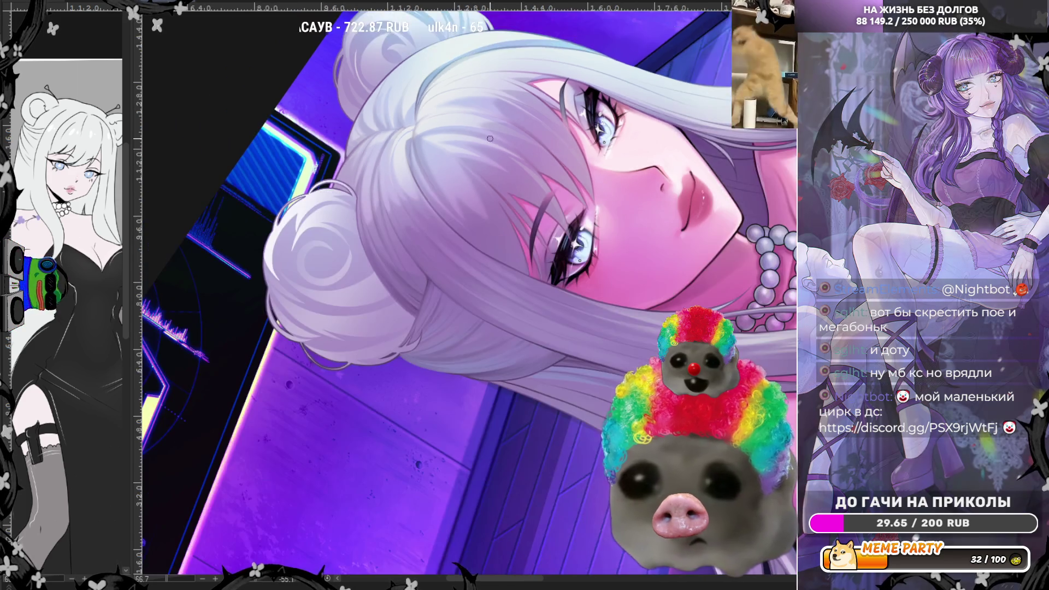
scroll(276, 191, "down", 2)
Reset the rotation upright, zoom in on the face and mirror it to check proportions.
key("5")
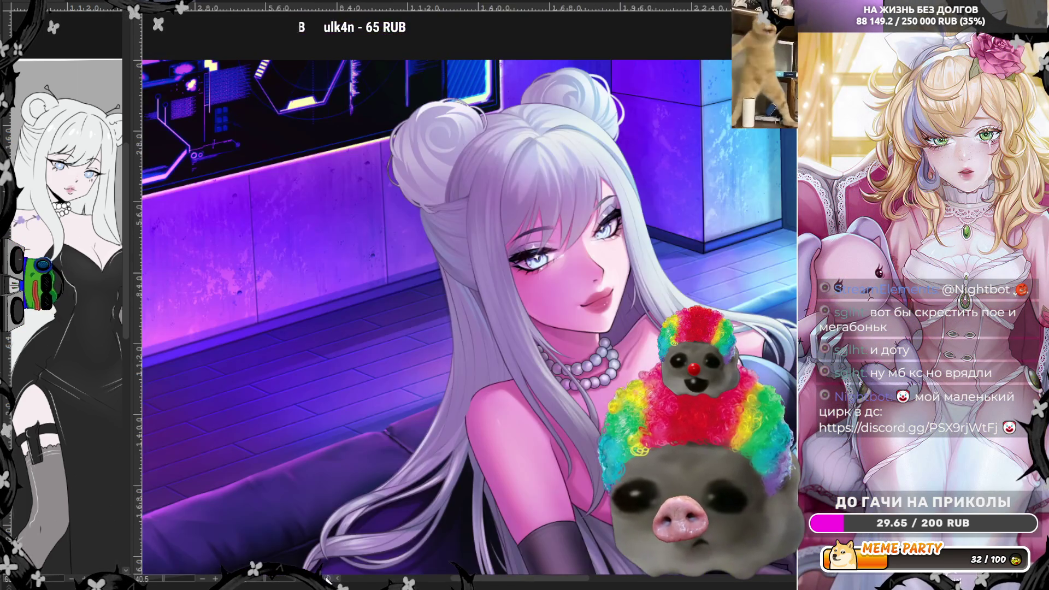
scroll(514, 187, "down", 1)
scroll(514, 187, "up", 2)
scroll(514, 187, "up", 1)
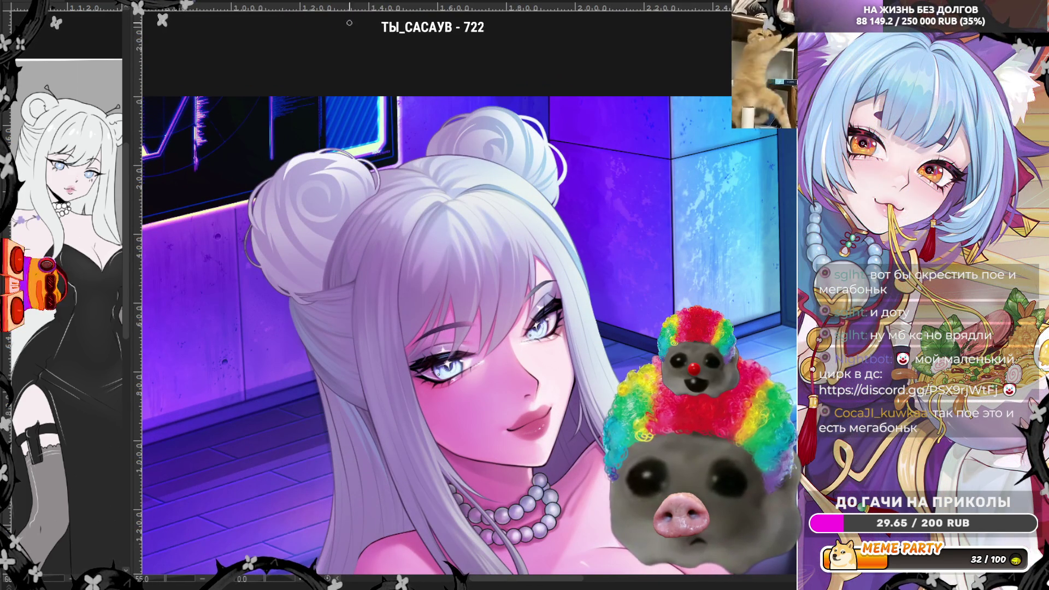
scroll(526, 239, "up", 1)
key("m")
scroll(526, 238, "up", 3)
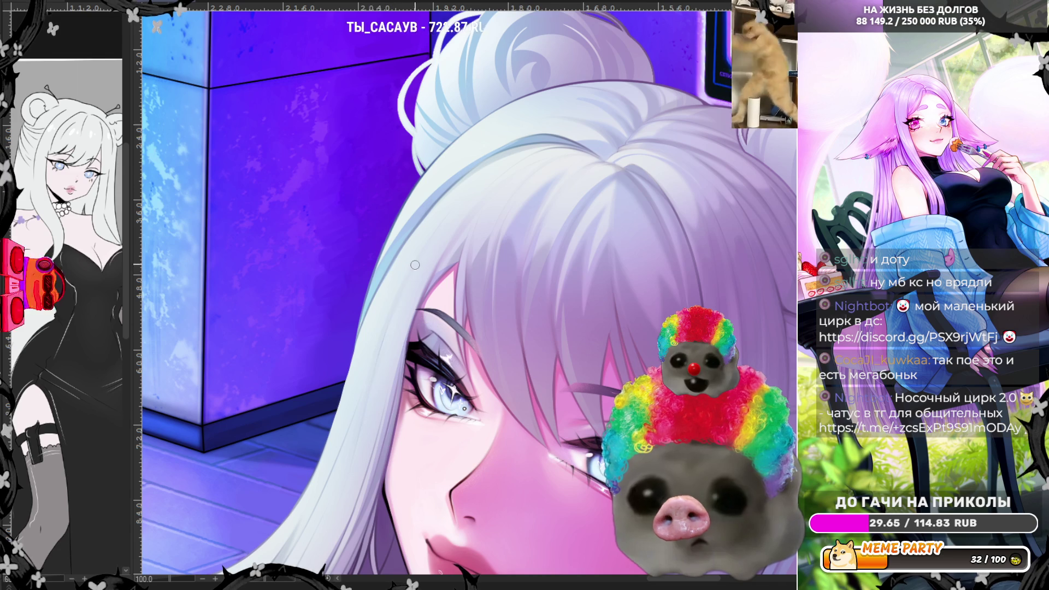
scroll(591, 203, "down", 3)
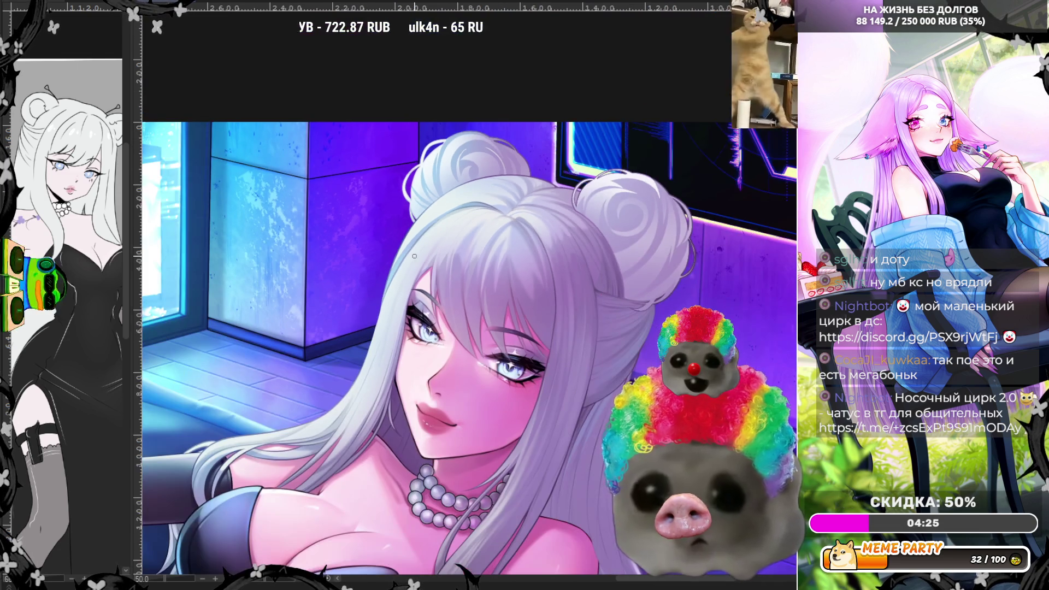
Unflip the view and zoom to about 89% on the eyes, then fit the whole figure.
scroll(592, 203, "down", 1)
scroll(592, 204, "down", 1)
scroll(593, 205, "down", 1)
scroll(519, 377, "up", 2)
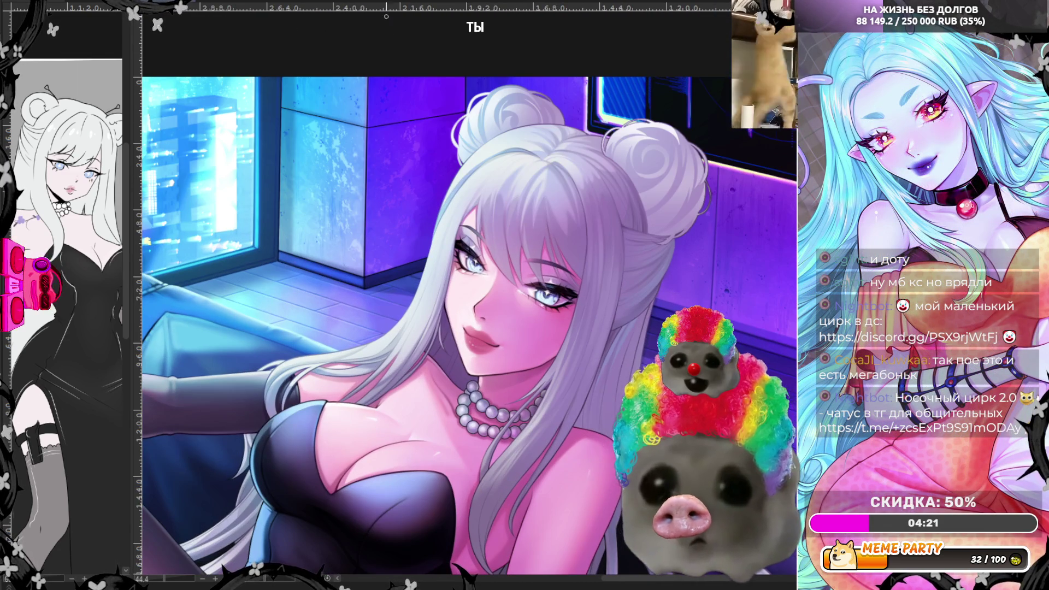
key("m")
scroll(623, 311, "up", 2)
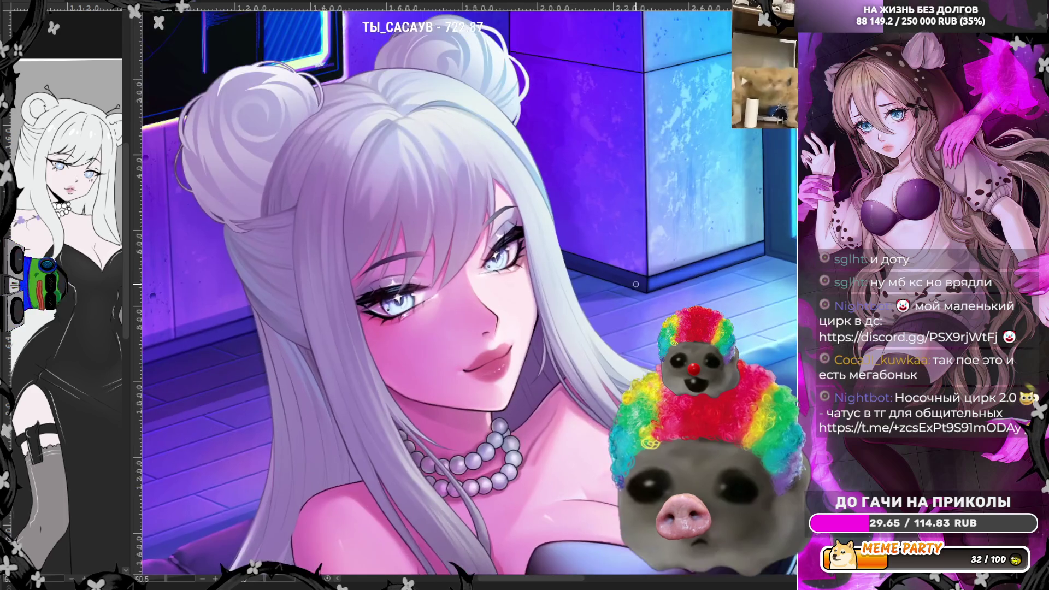
scroll(621, 313, "up", 1)
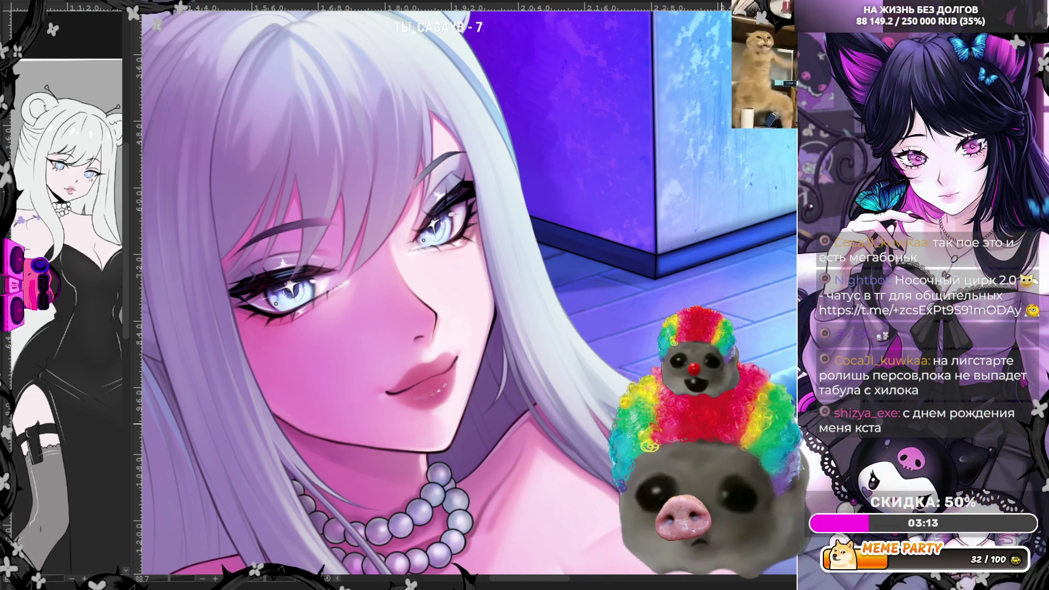
key("ctrl+0")
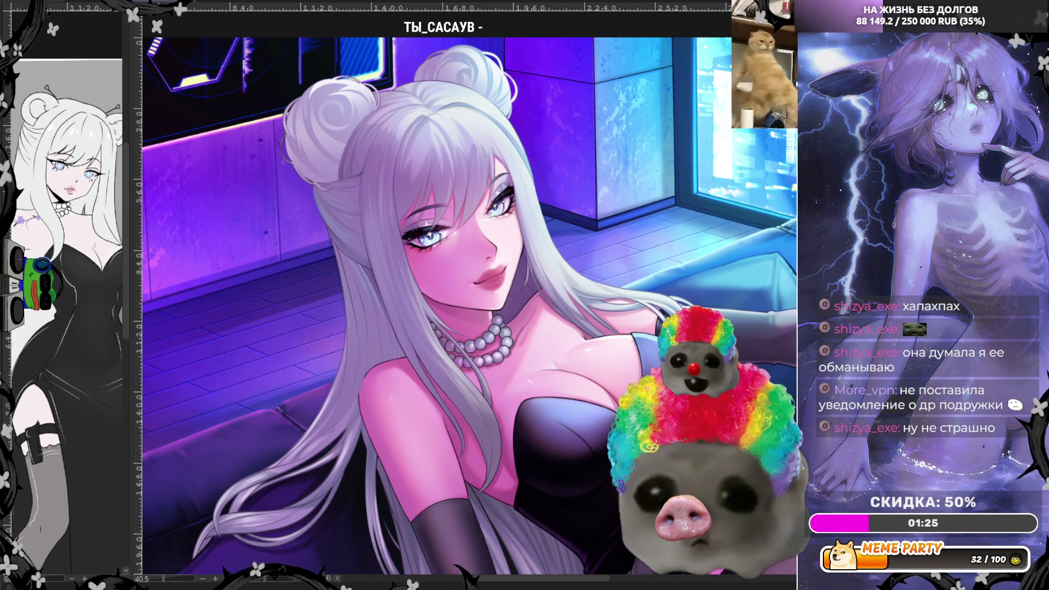
Review the whole figure at about 40% against the purple neon room.
scroll(407, 170, "up", 1)
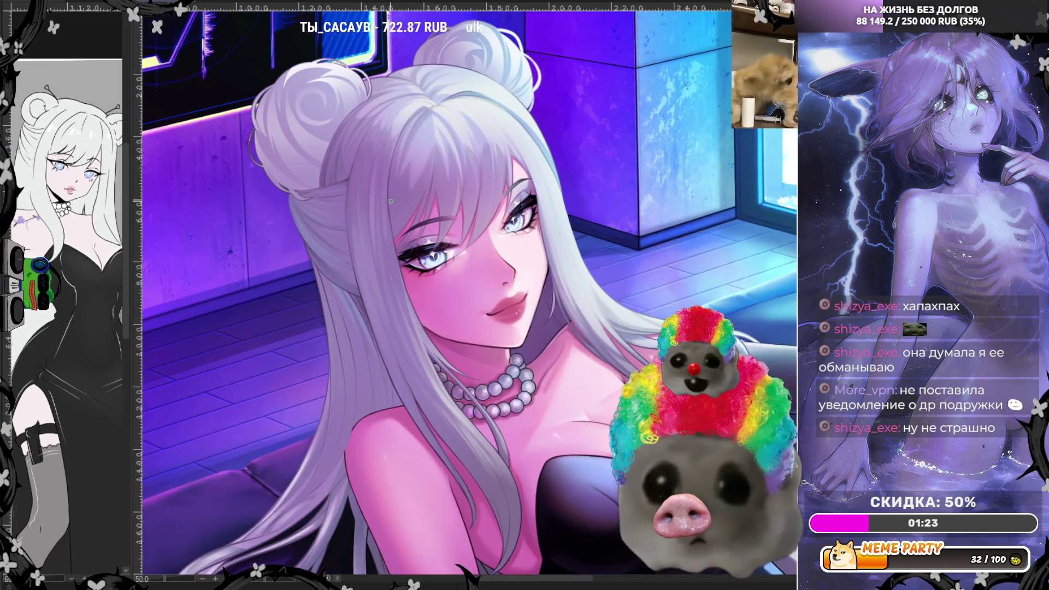
Zoom in to 100% on the face and mirror the canvas to check it.
scroll(407, 171, "up", 1)
scroll(309, 374, "up", 1)
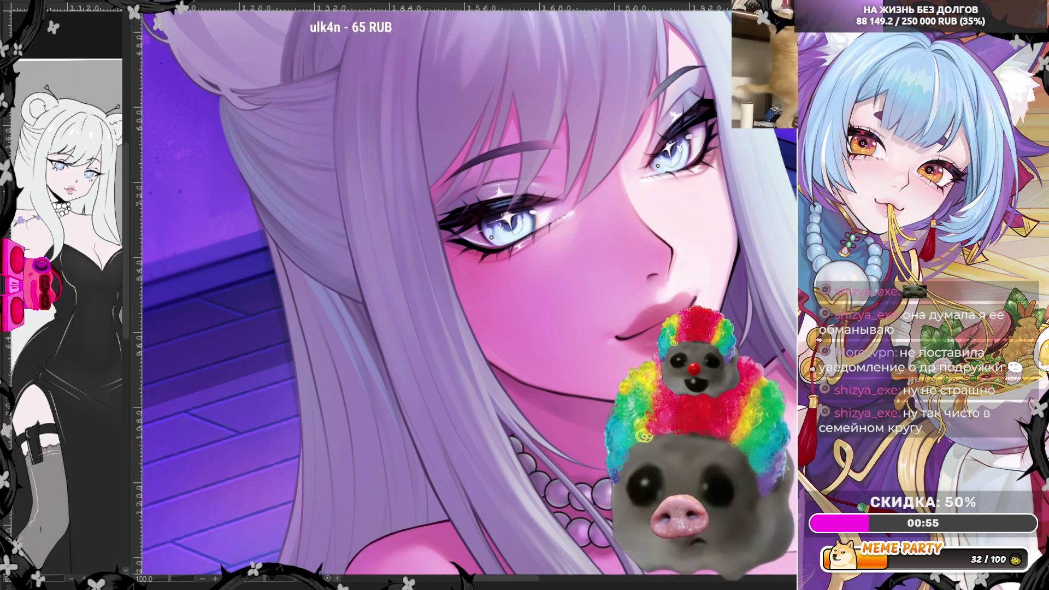
key("h")
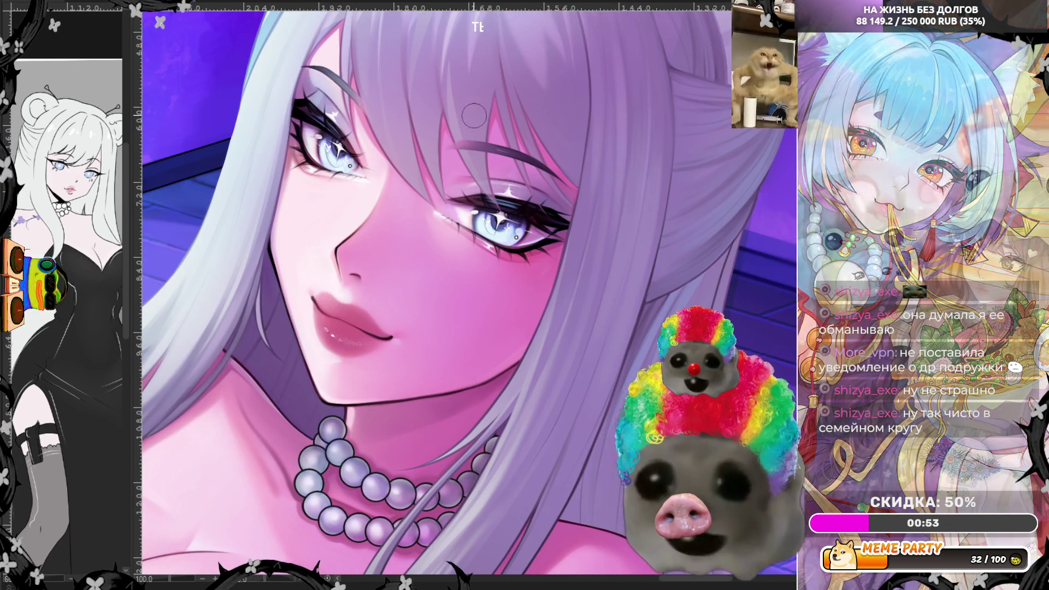
key("ctrl+minus")
key("ctrl+plus")
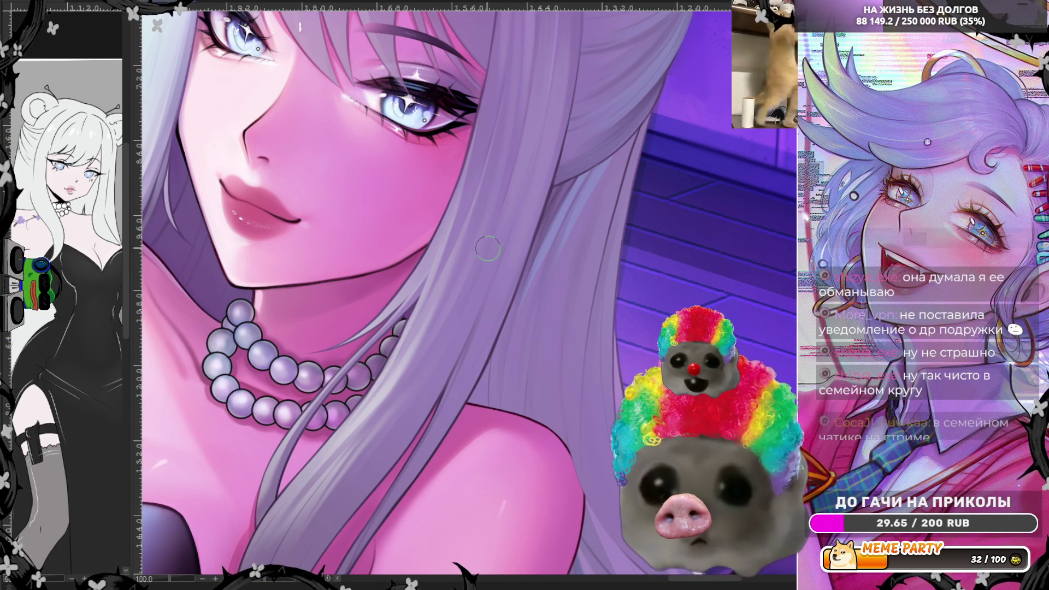
scroll(511, 124, "down", 3)
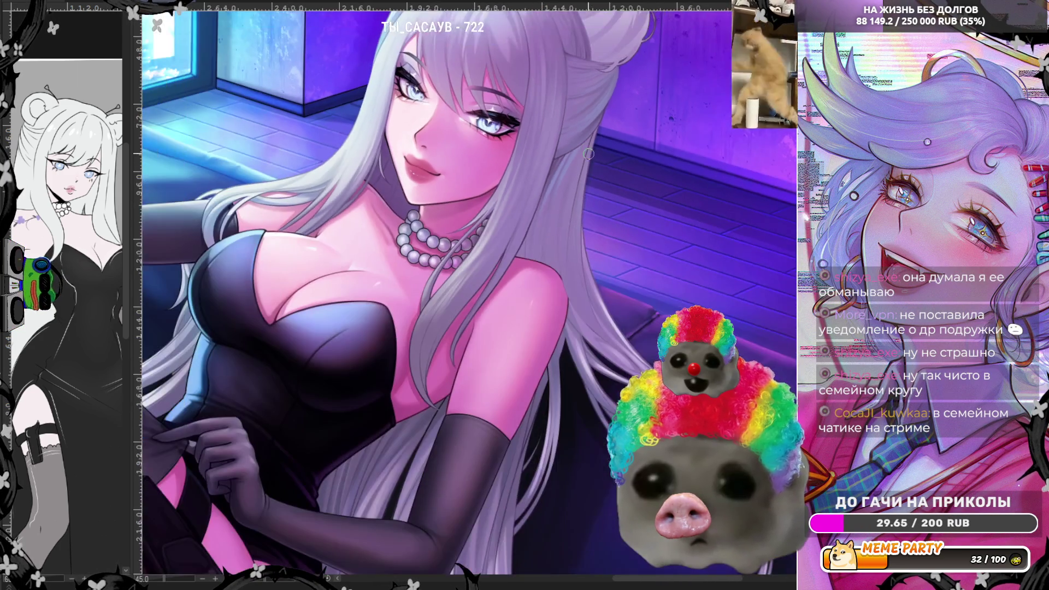
scroll(328, 448, "up", 3)
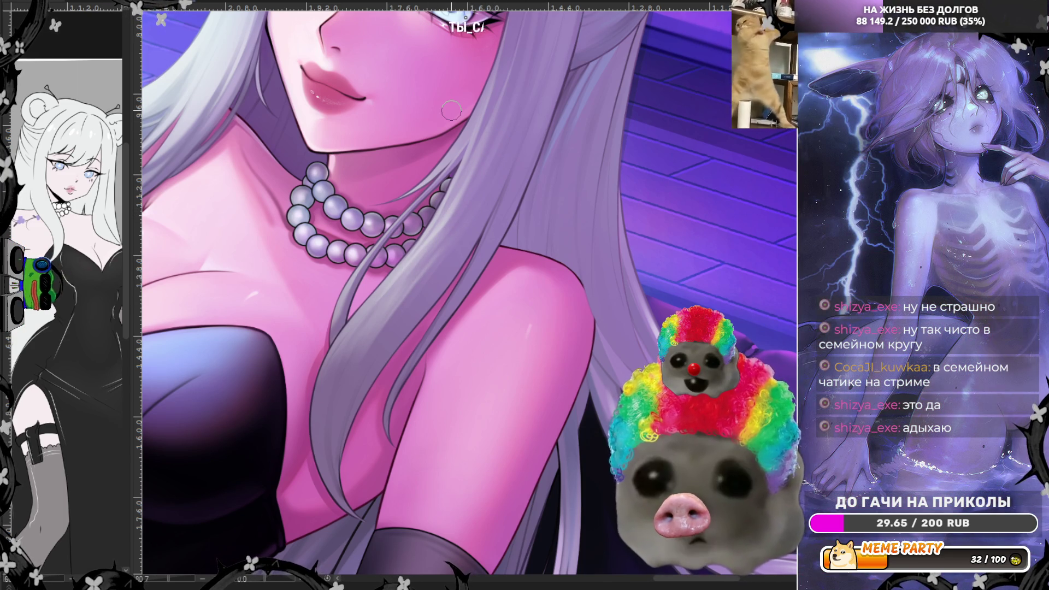
scroll(452, 222, "down", 2)
scroll(603, 121, "up", 2)
scroll(604, 121, "up", 2)
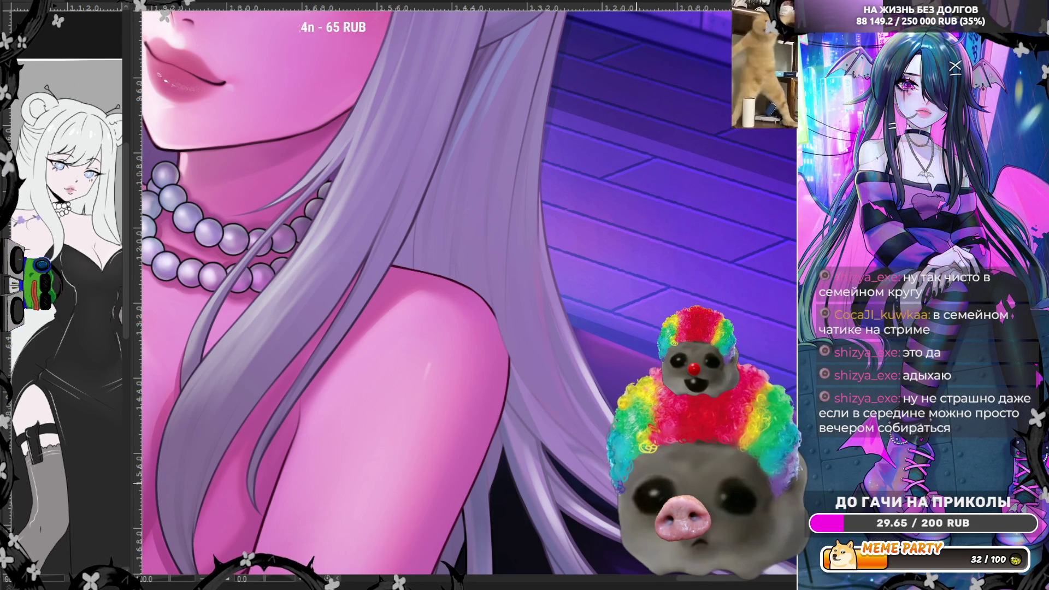
scroll(590, 306, "down", 3)
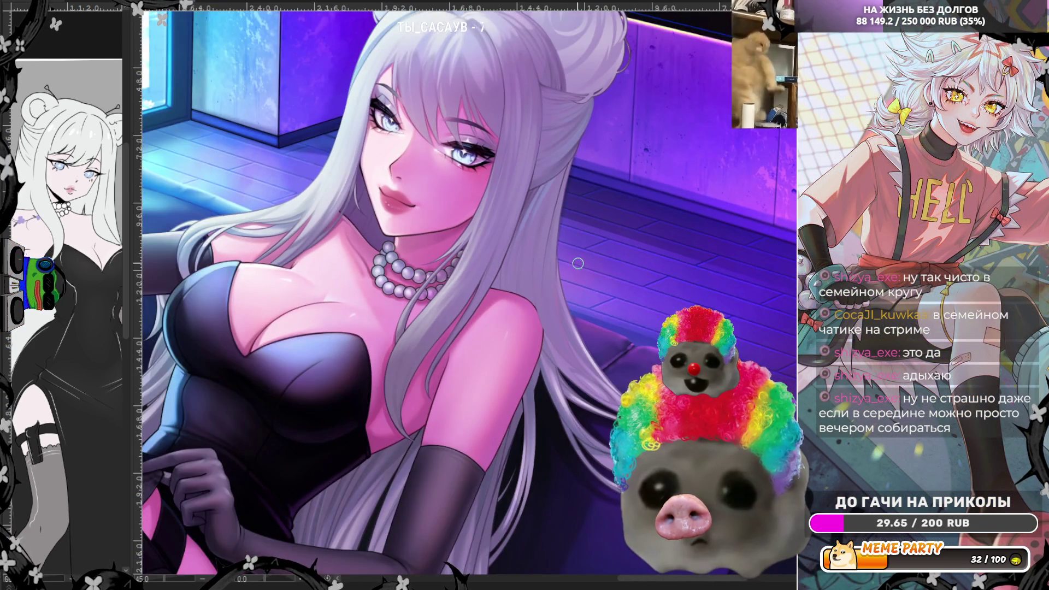
scroll(578, 264, "up", 2)
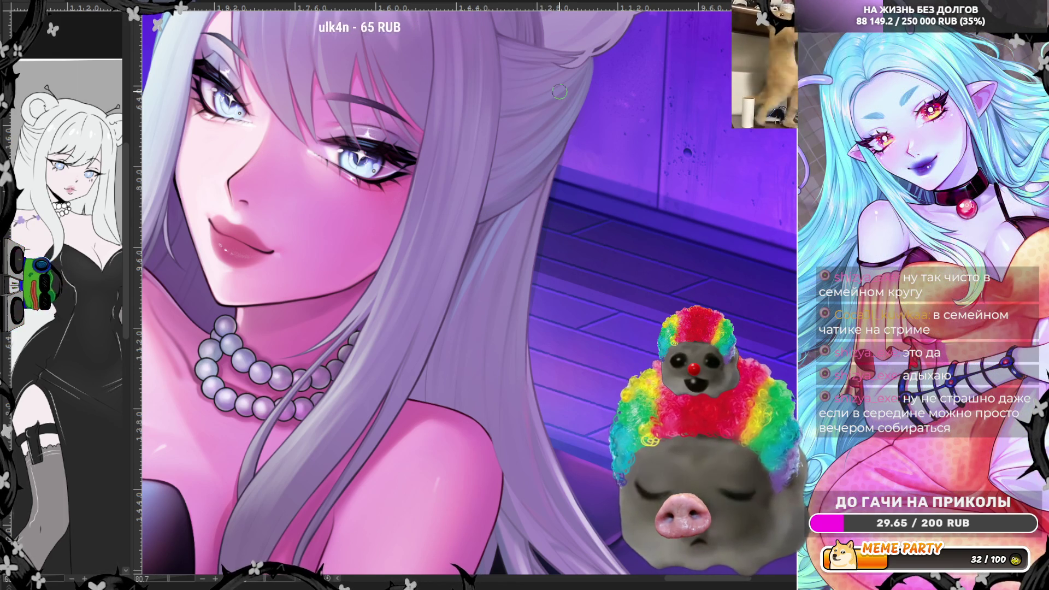
scroll(576, 108, "down", 2)
scroll(494, 248, "down", 1)
scroll(492, 243, "down", 1)
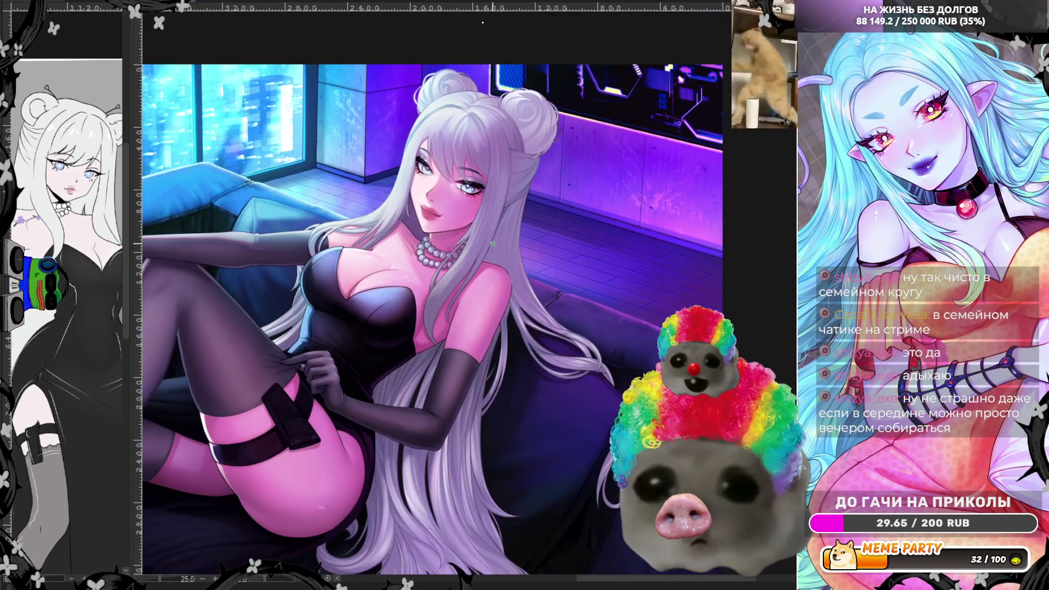
scroll(492, 244, "down", 1)
scroll(492, 243, "up", 1)
scroll(467, 137, "up", 1)
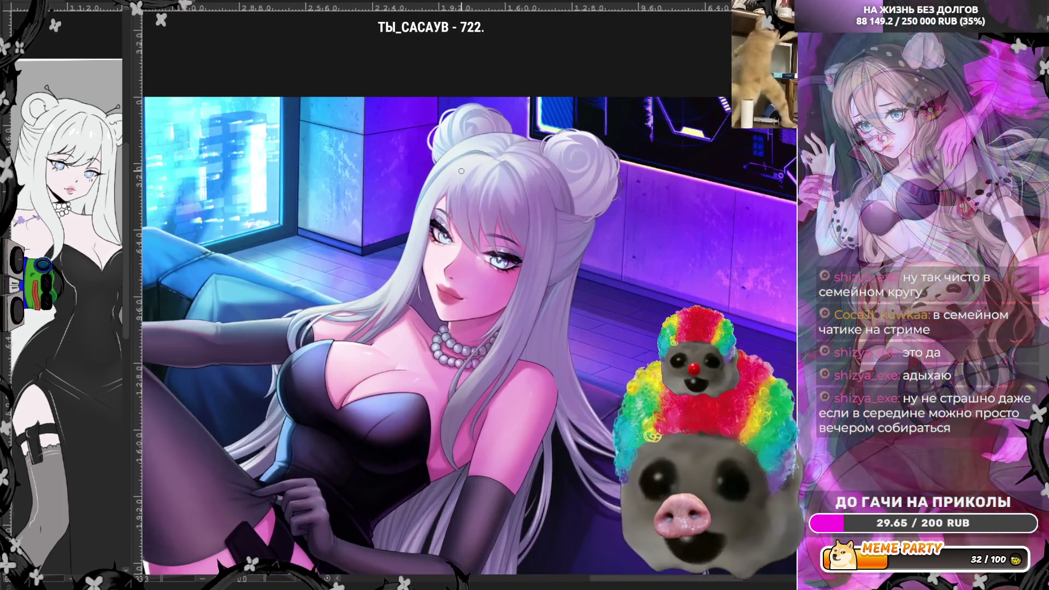
scroll(480, 164, "up", 1)
scroll(546, 218, "up", 1)
scroll(545, 218, "up", 2)
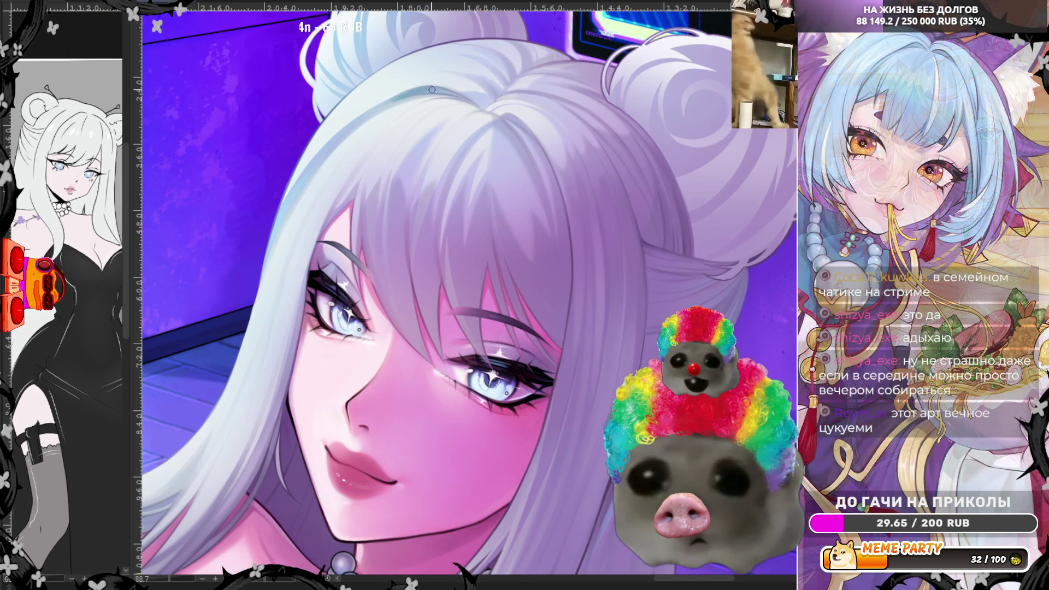
Mirror the canvas horizontally to check the buns and bangs for errors.
key("h")
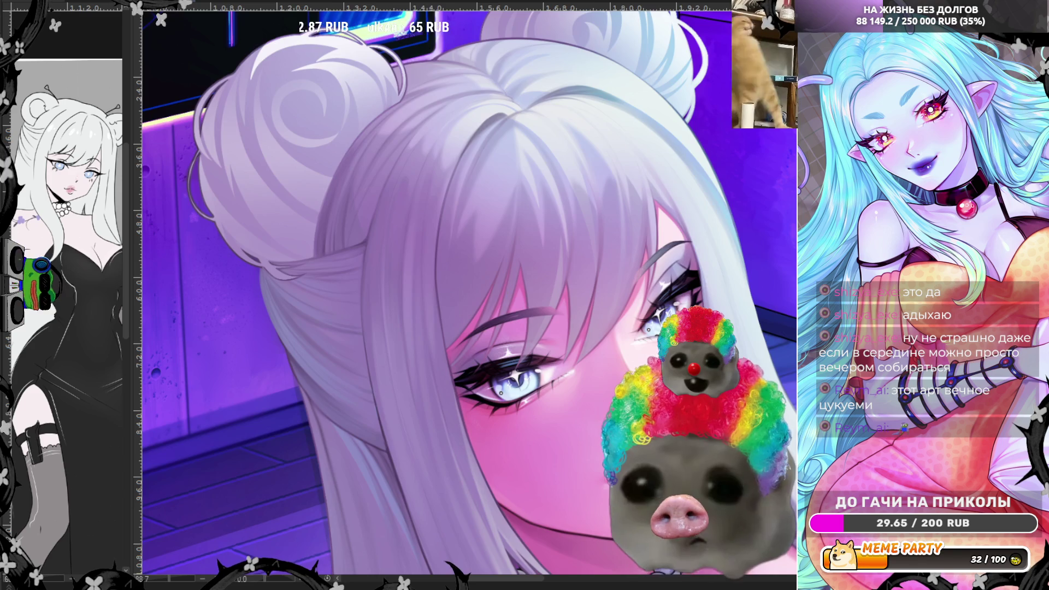
Unmirror the canvas view with the M shortcut to see the hair and eye normally.
key("m")
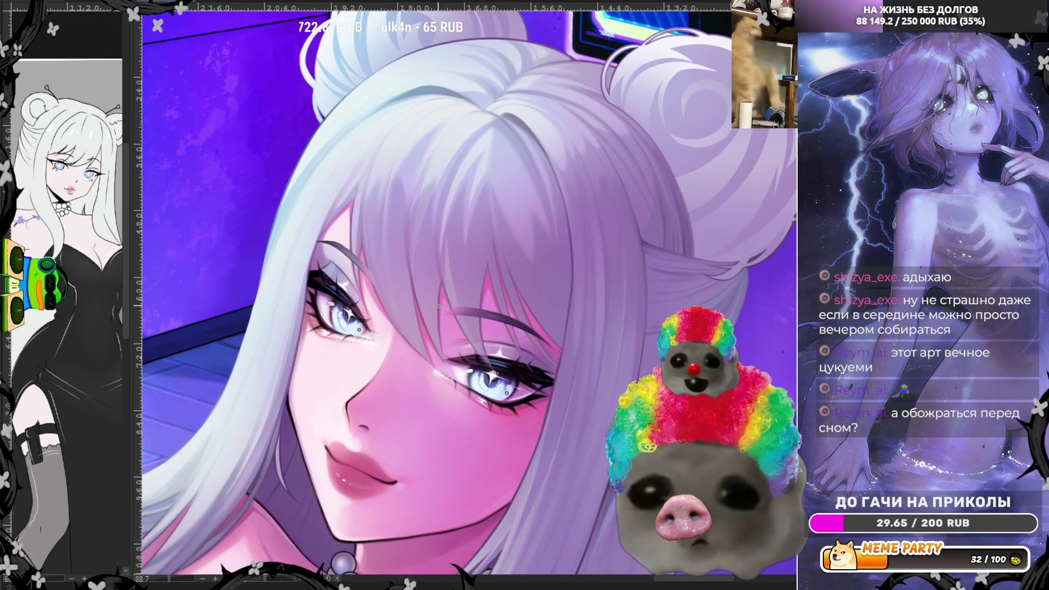
Sample a colour near the brow for the hair and face, then flip the view horizontally with H.
mouse_move(464, 303)
left_mouse_down()
mouse_move(503, 318)
mouse_move(485, 317)
left_mouse_up()
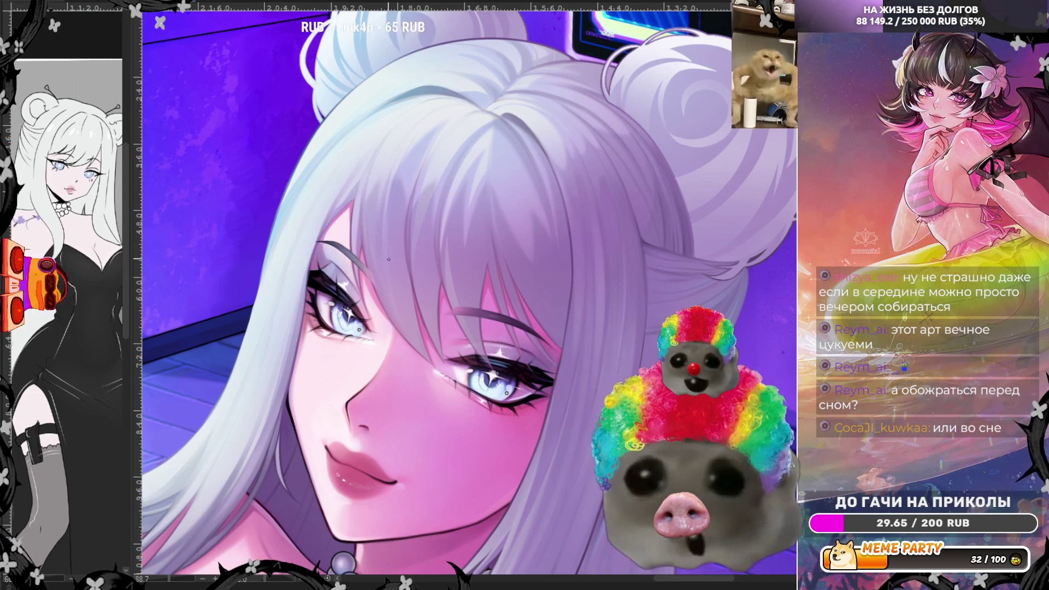
key("h")
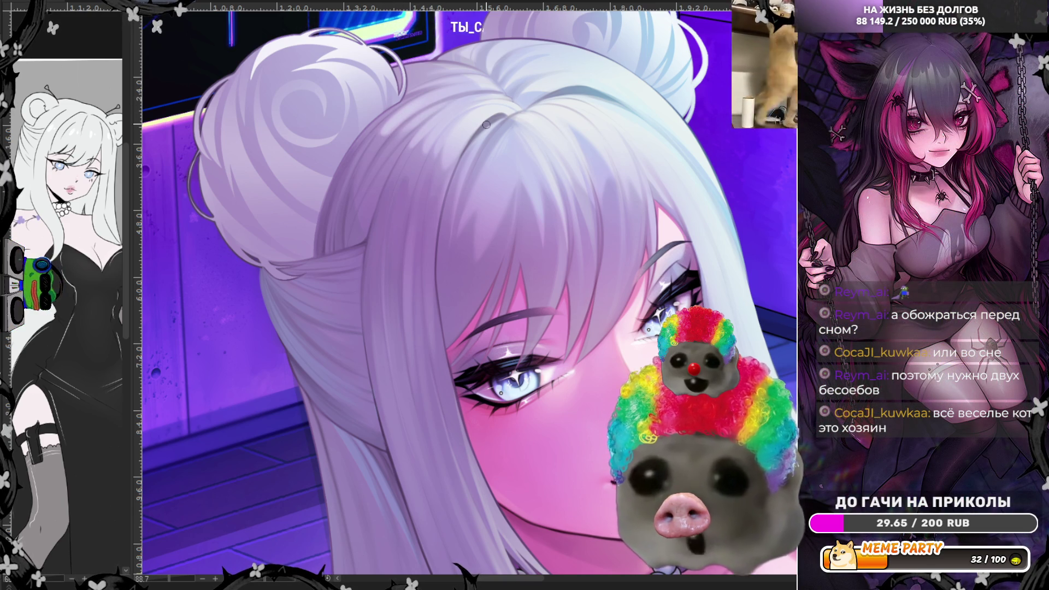
scroll(486, 125, "down", 3)
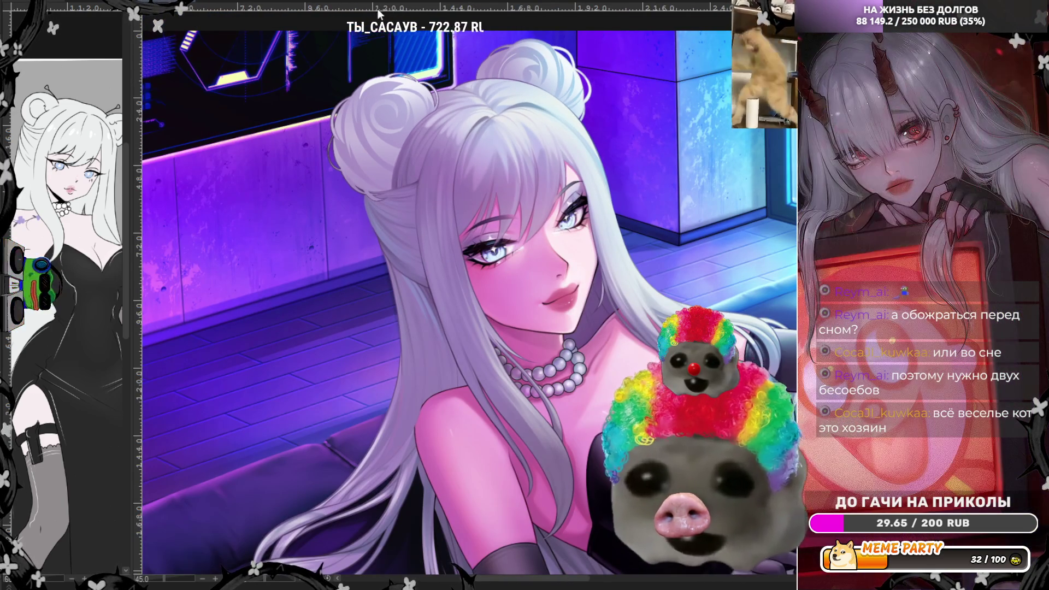
scroll(521, 82, "up", 2)
scroll(520, 82, "up", 2)
scroll(520, 82, "up", 2)
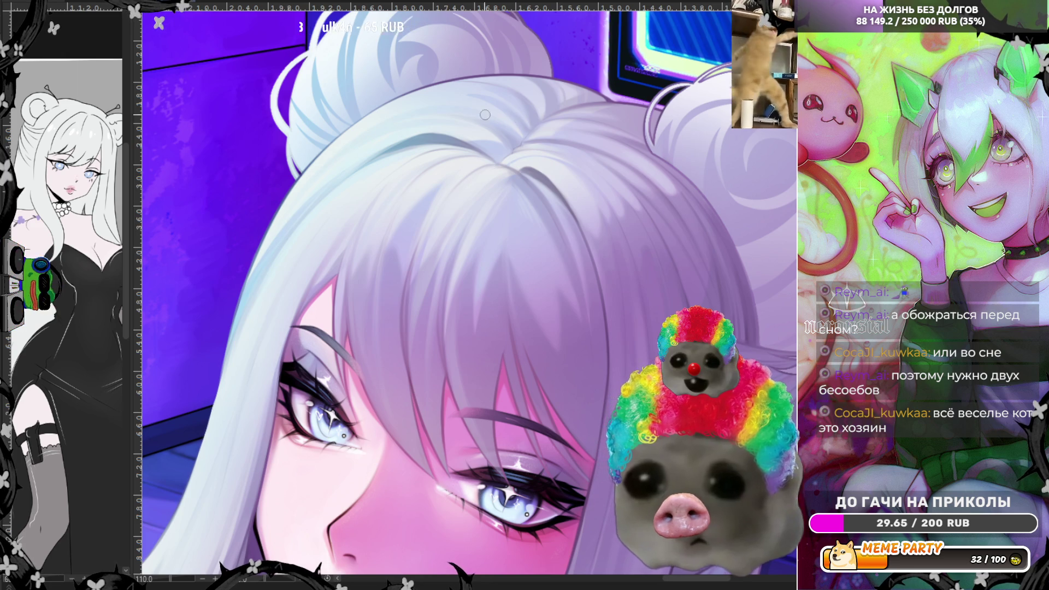
Adjust the brush size with the bracket keys for the top hair, then mirror the view with H.
key("bracketright")
key("bracketright")
key("bracketright")
key("bracketleft")
key("bracketleft")
key("bracketleft")
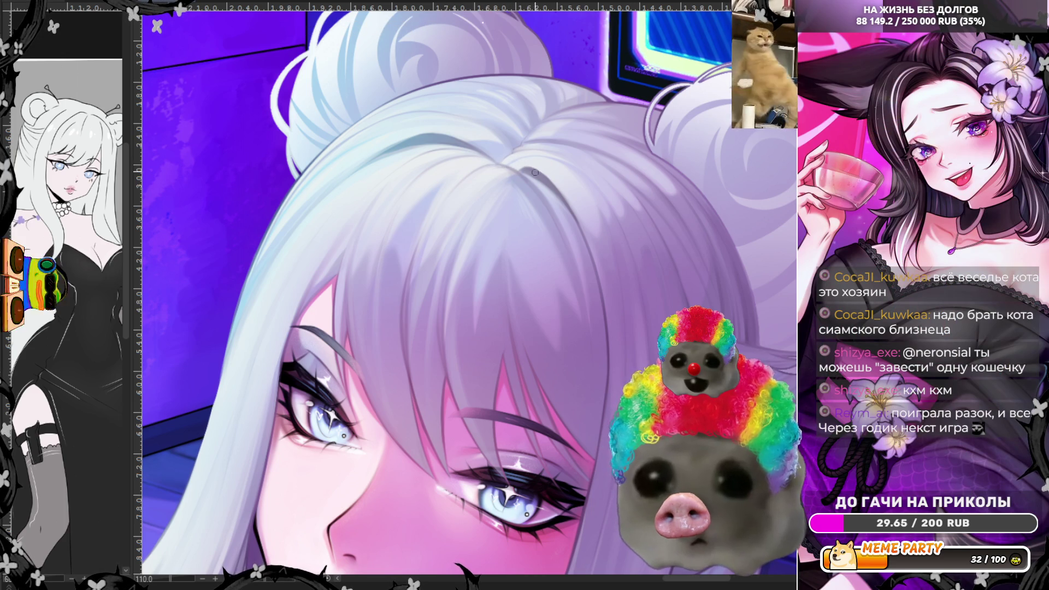
key("h")
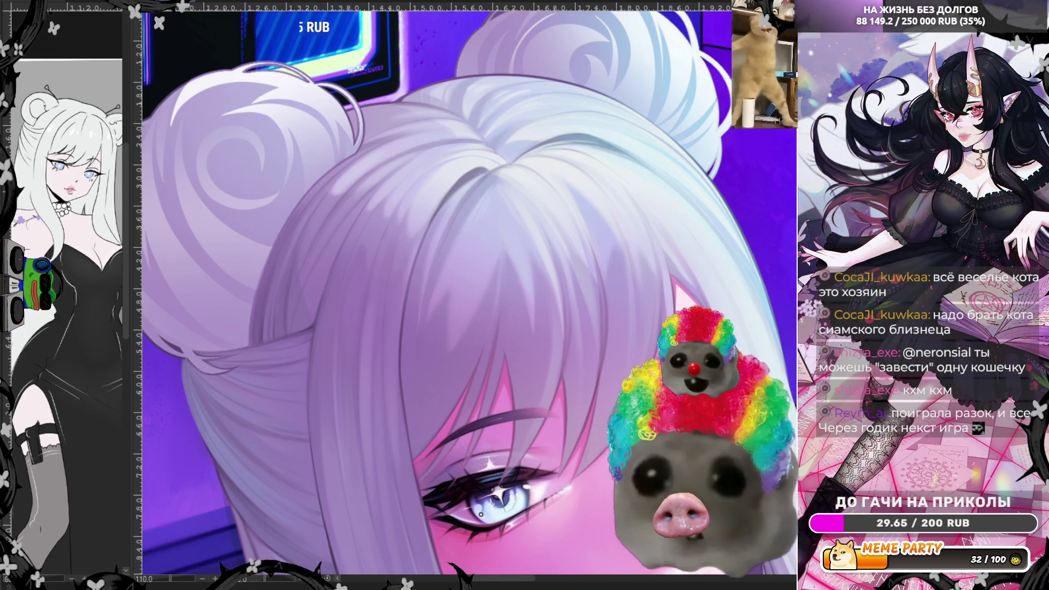
Flip the canvas back to normal with H to shade the hair around the buns and parting.
key("h")
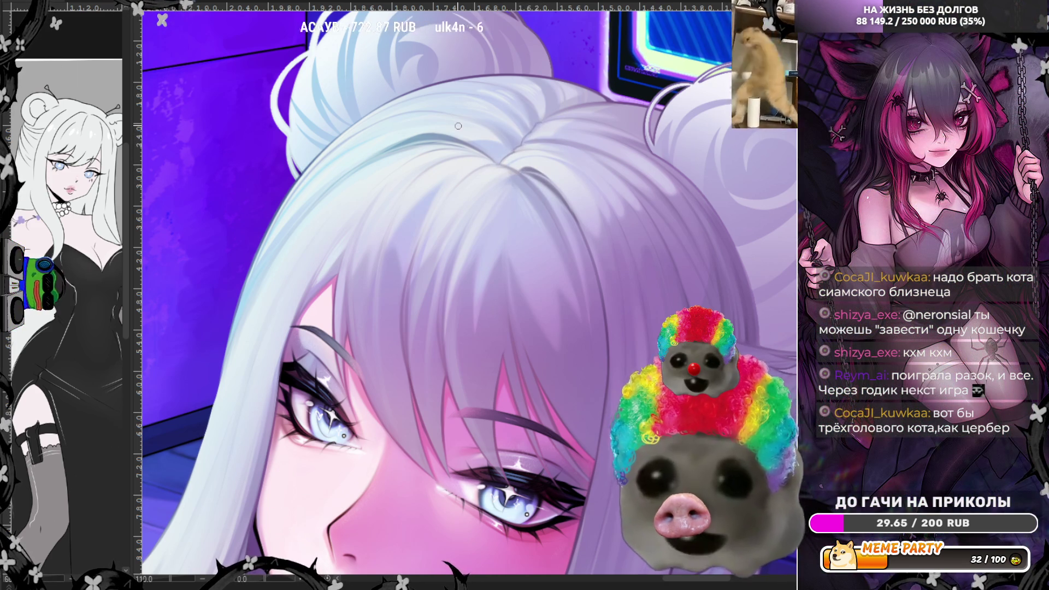
scroll(458, 126, "down", 3)
Zoom in to the fringe strands over the eyes, then zoom back out.
scroll(605, 263, "up", 3)
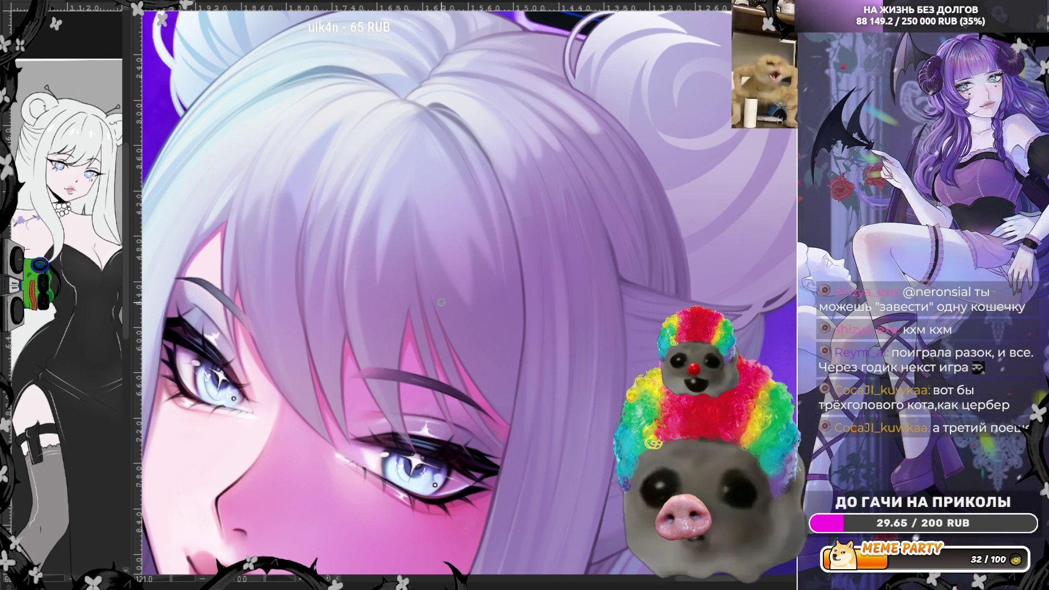
scroll(441, 302, "down", 1)
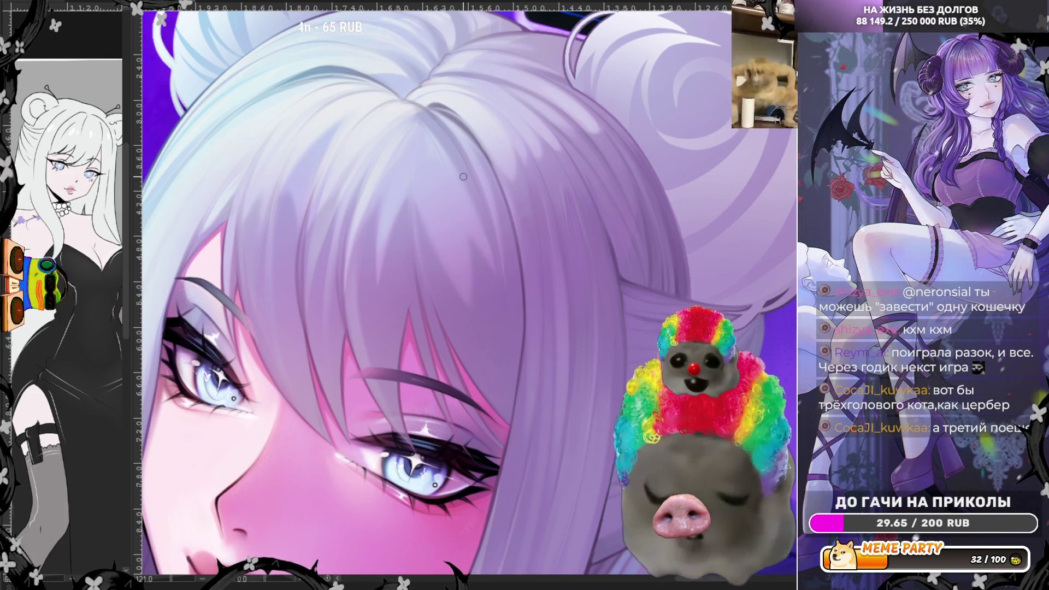
Zoom out to show the entire canvas of the girl in the neon room.
scroll(441, 302, "down", 1)
scroll(442, 302, "down", 1)
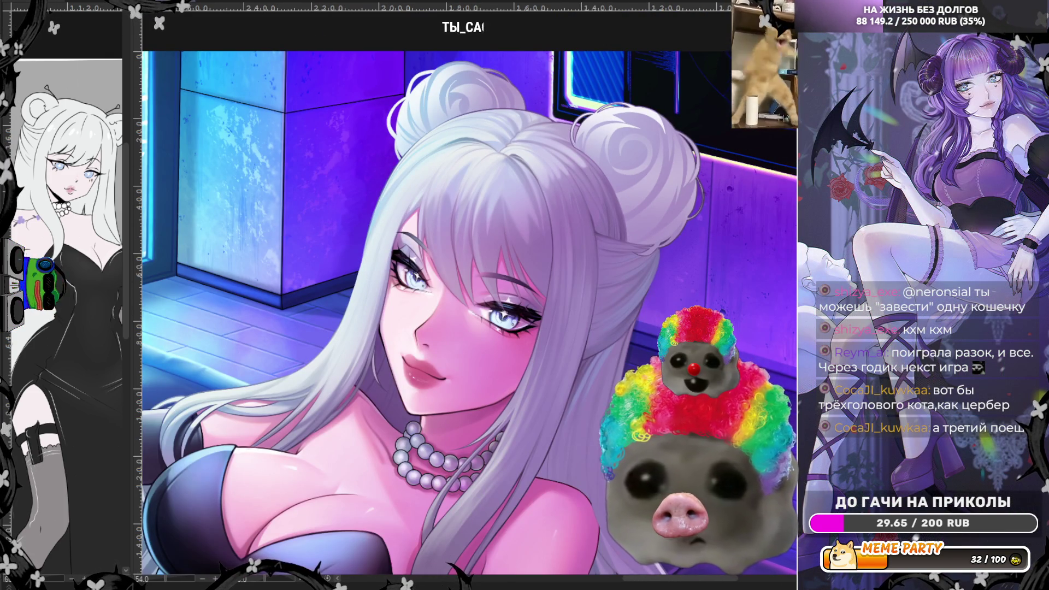